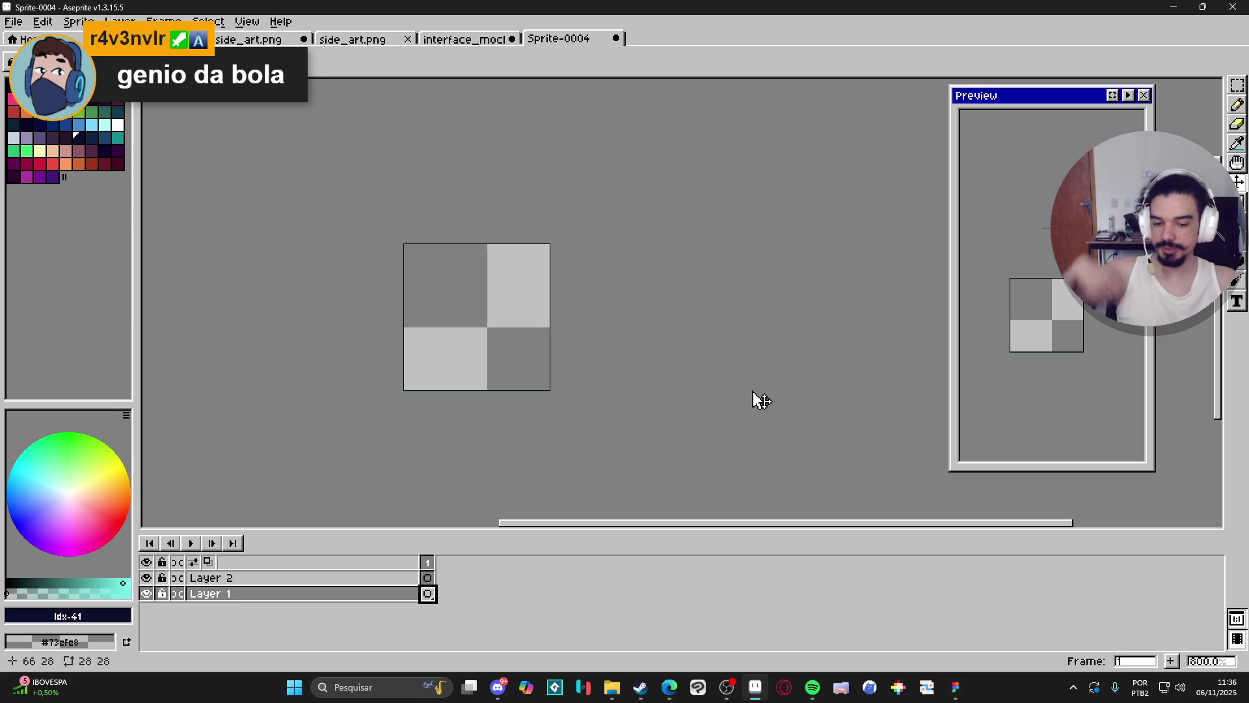
click(465, 39)
click(556, 45)
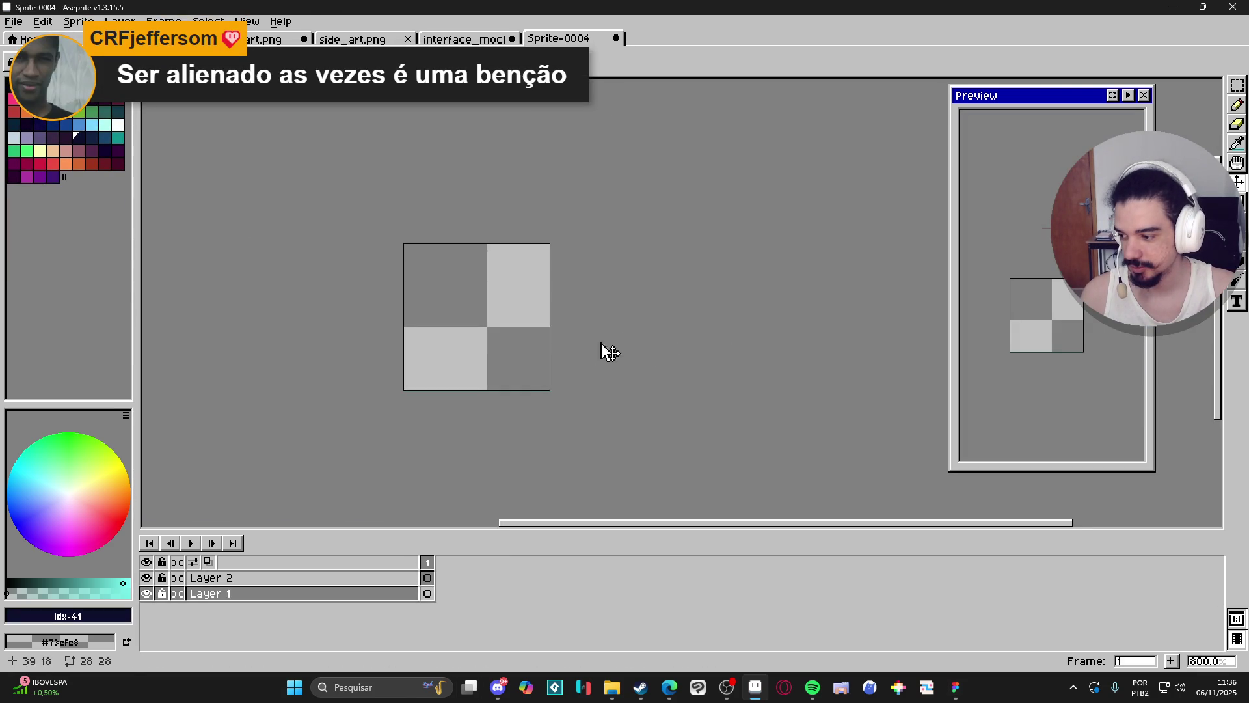
drag(508, 362, 552, 306)
click(507, 39)
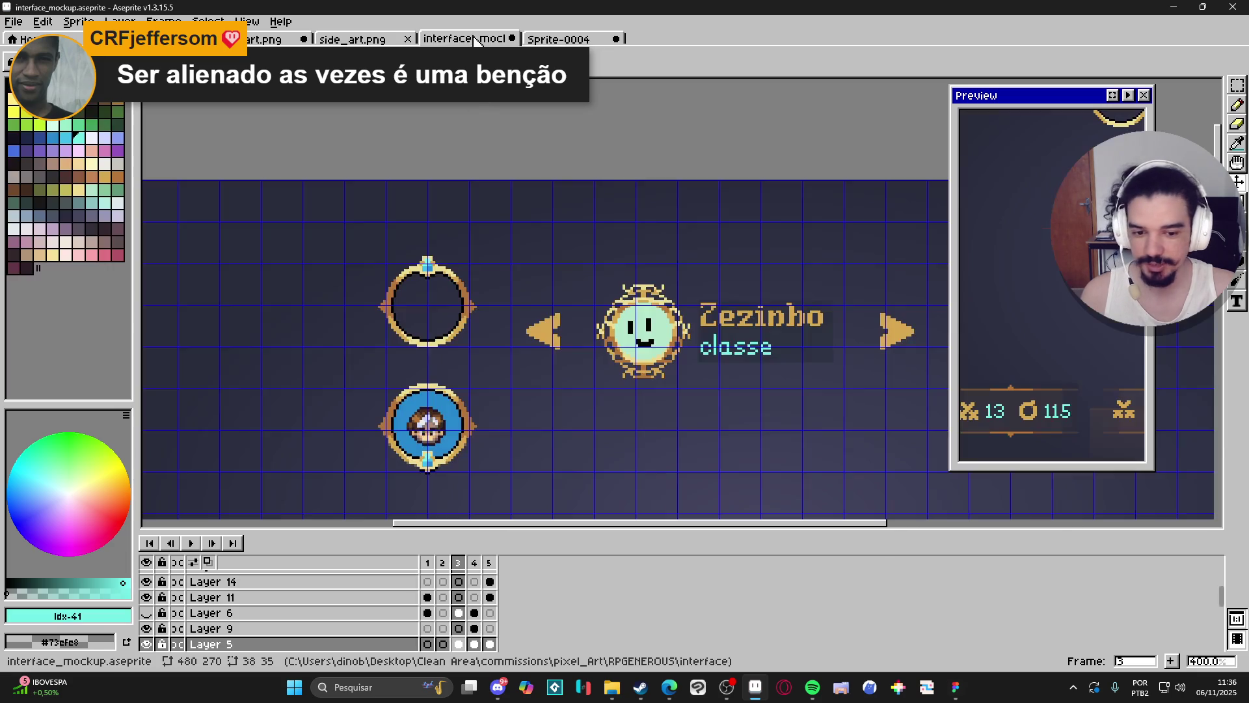
click(557, 40)
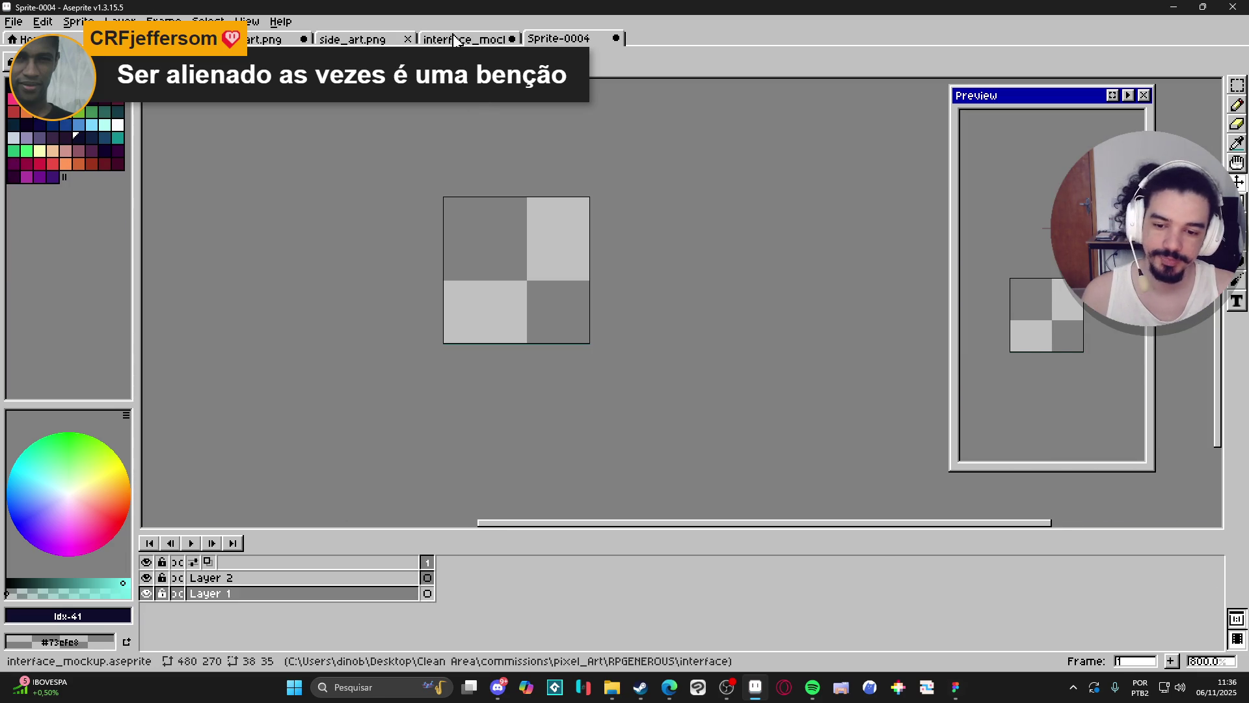
click(379, 40)
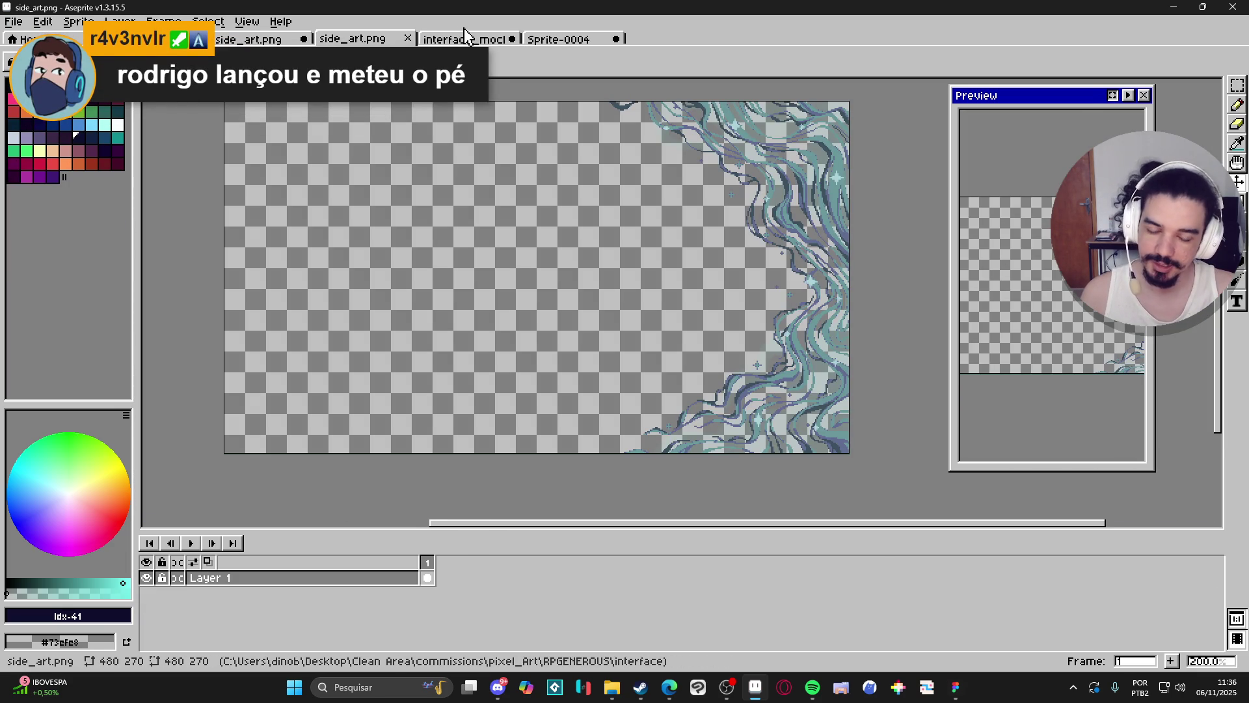
click(465, 38)
click(550, 42)
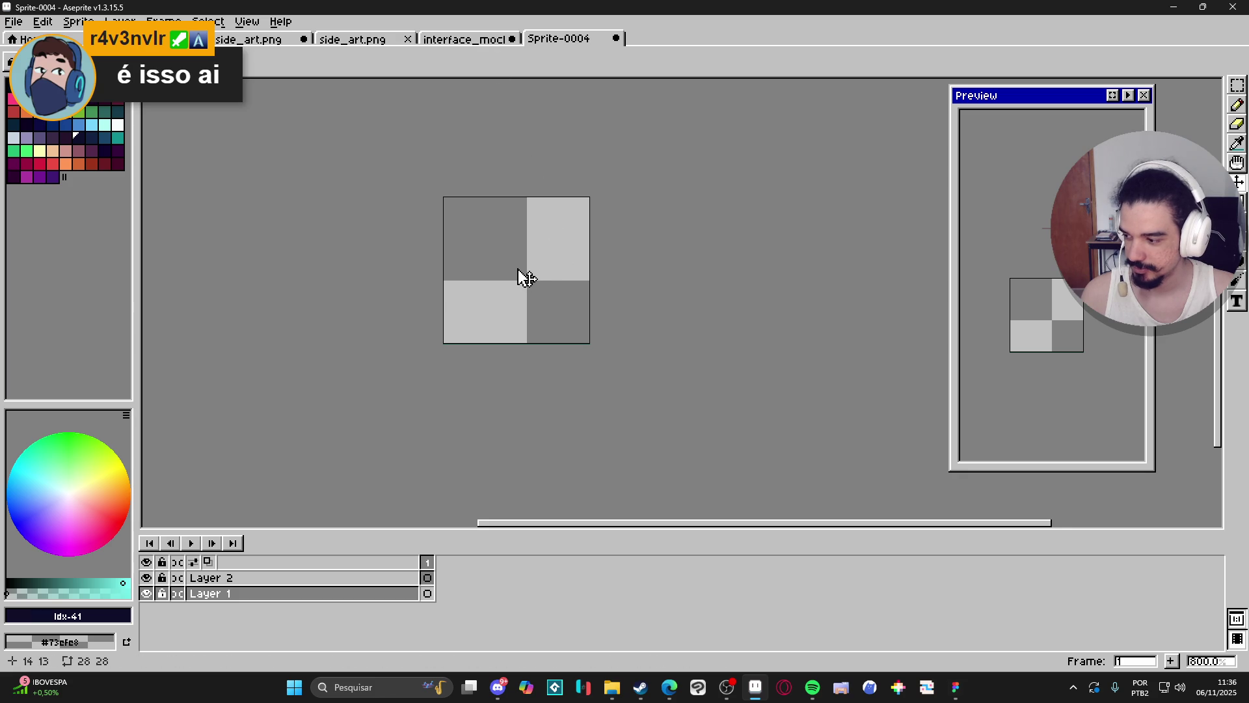
drag(526, 278, 538, 281)
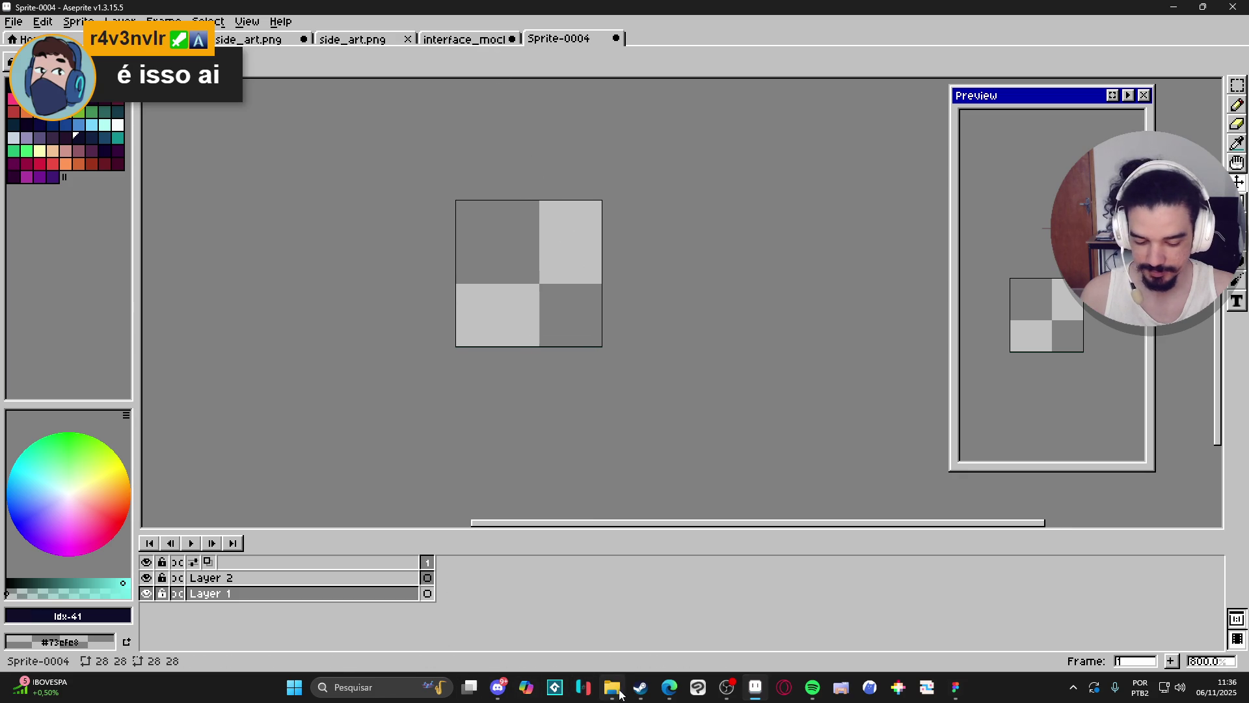
Bring the RPGENEROUS interface folder with its mockup and asset images to the front.
click(612, 688)
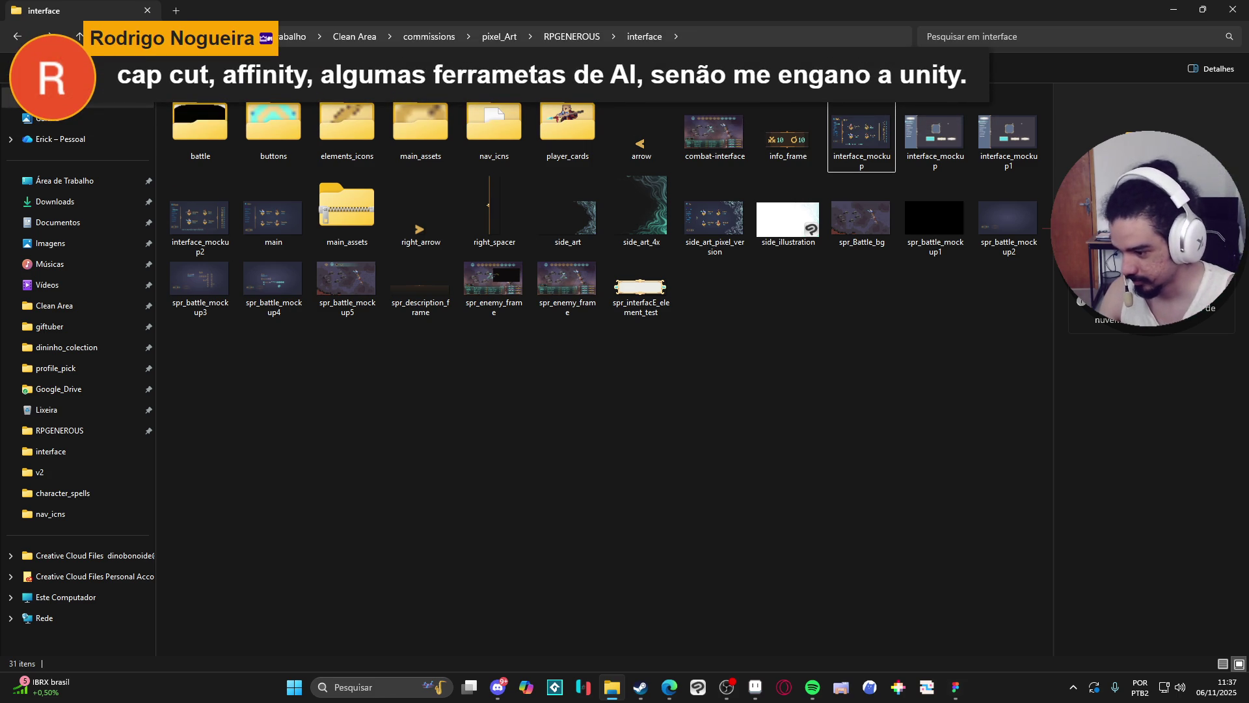
key(alt+Tab)
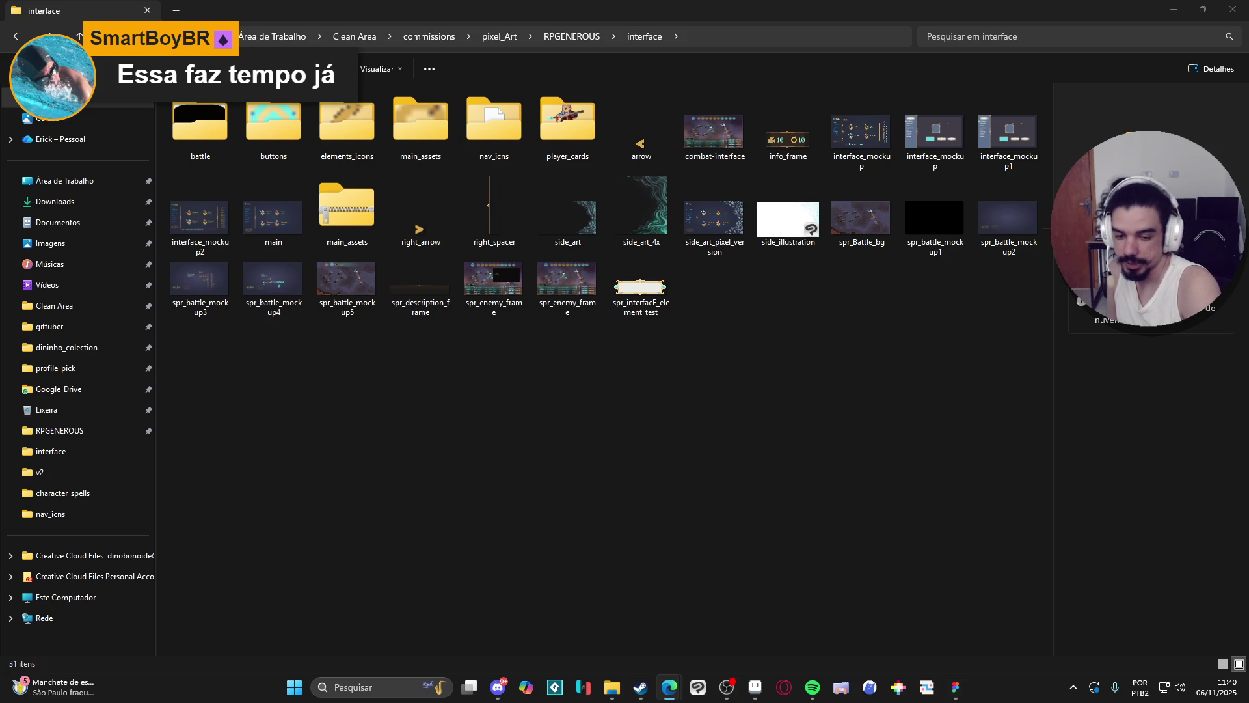
Return to interface_mockup in Aseprite, view the character selector row, then switch to the browser.
click(1174, 10)
click(501, 39)
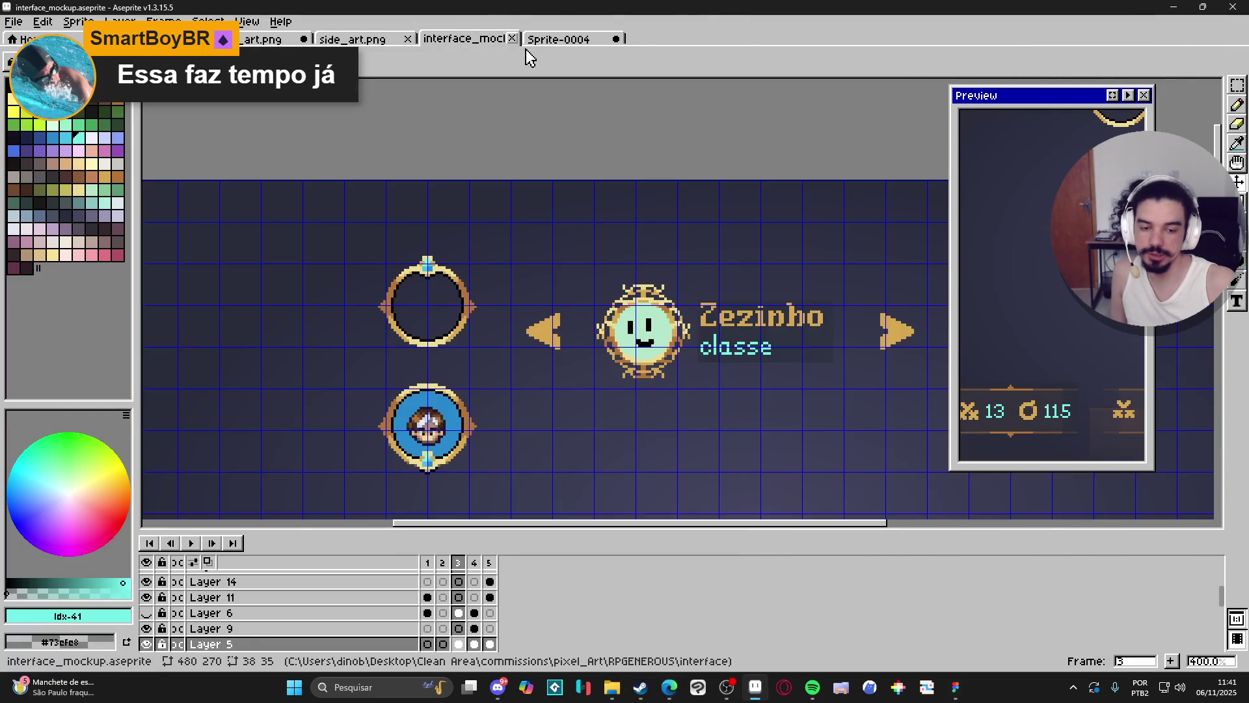
mouse_move(511, 315)
mouse_down()
mouse_move(553, 223)
mouse_move(514, 205)
mouse_up()
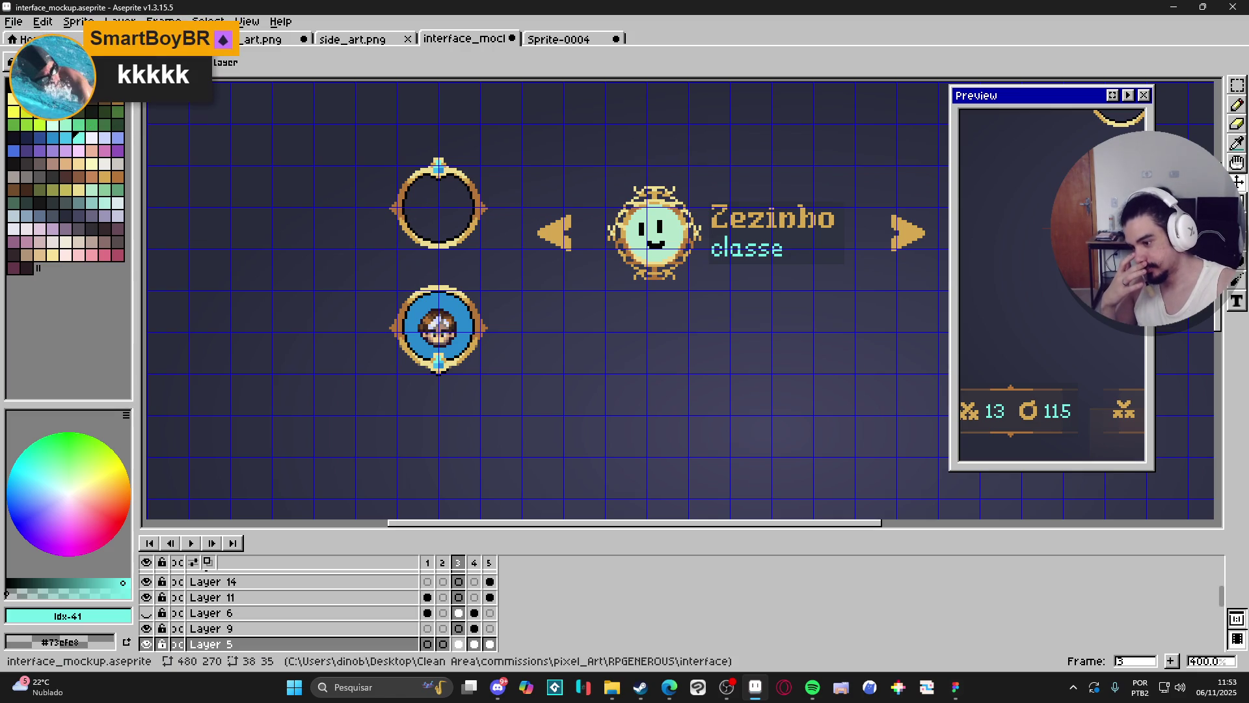
key(alt+Tab)
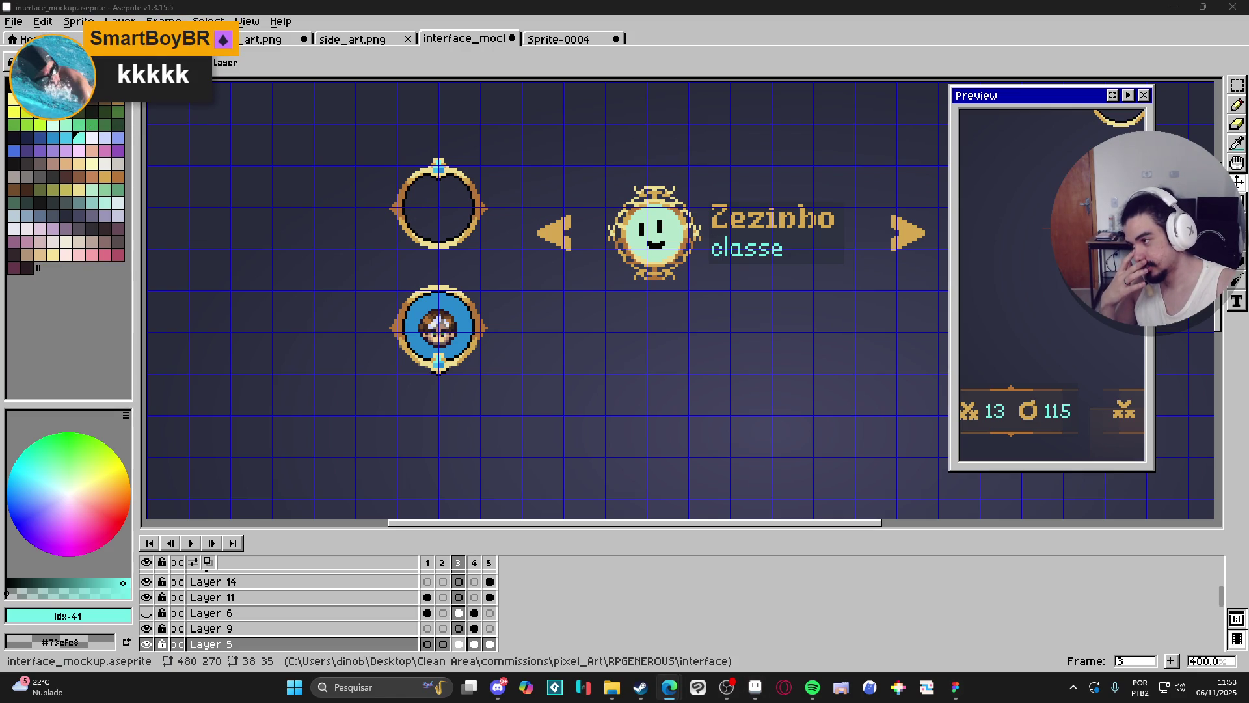